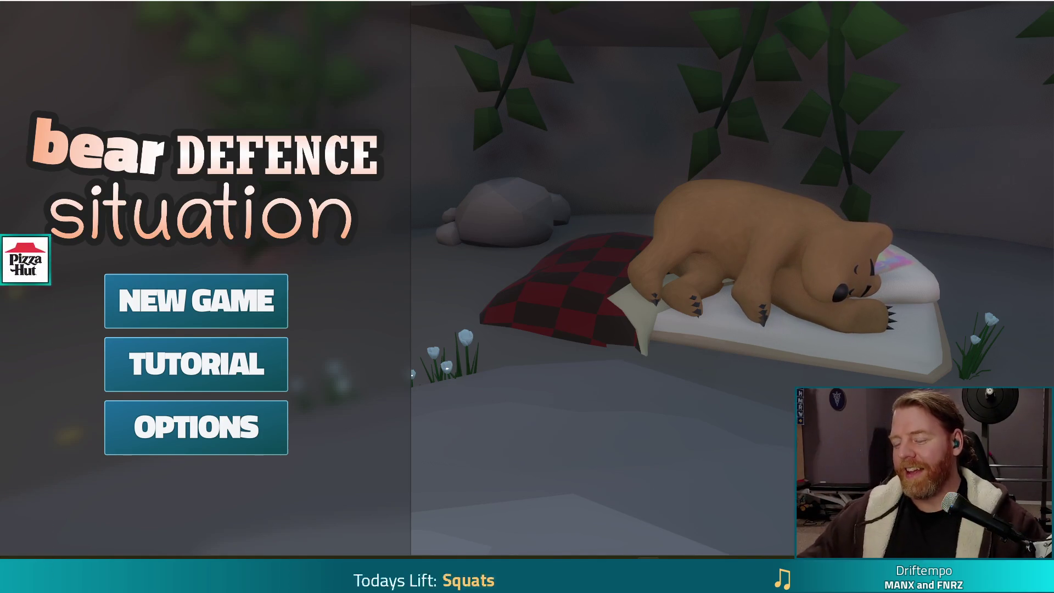
# Start a new game, then return to the walkthrough script and rerun the project with F5.
pyautogui.click(275, 300)
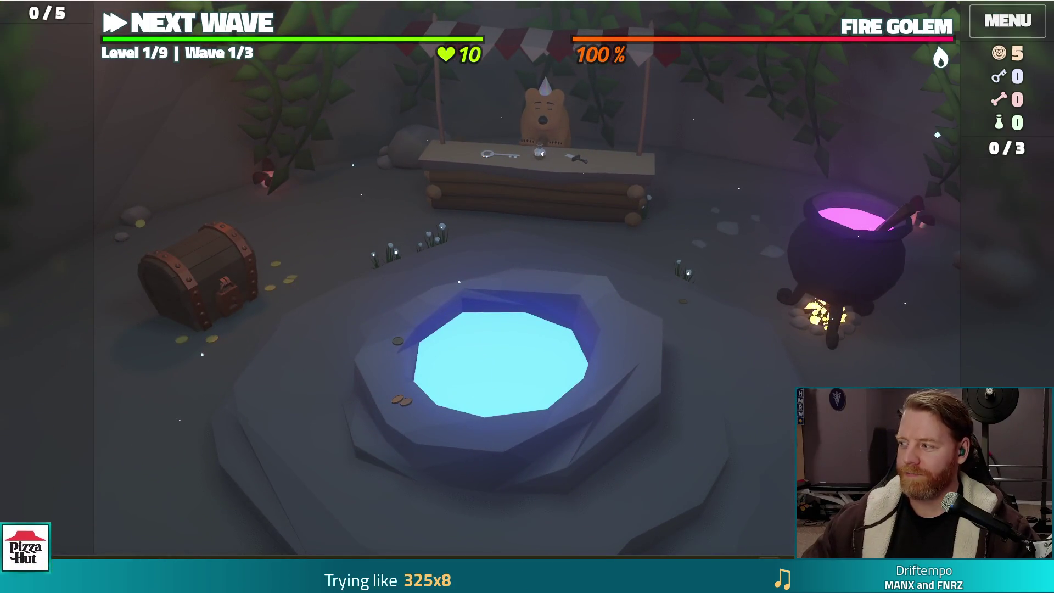
pyautogui.hotkey('alt', 'Tab')
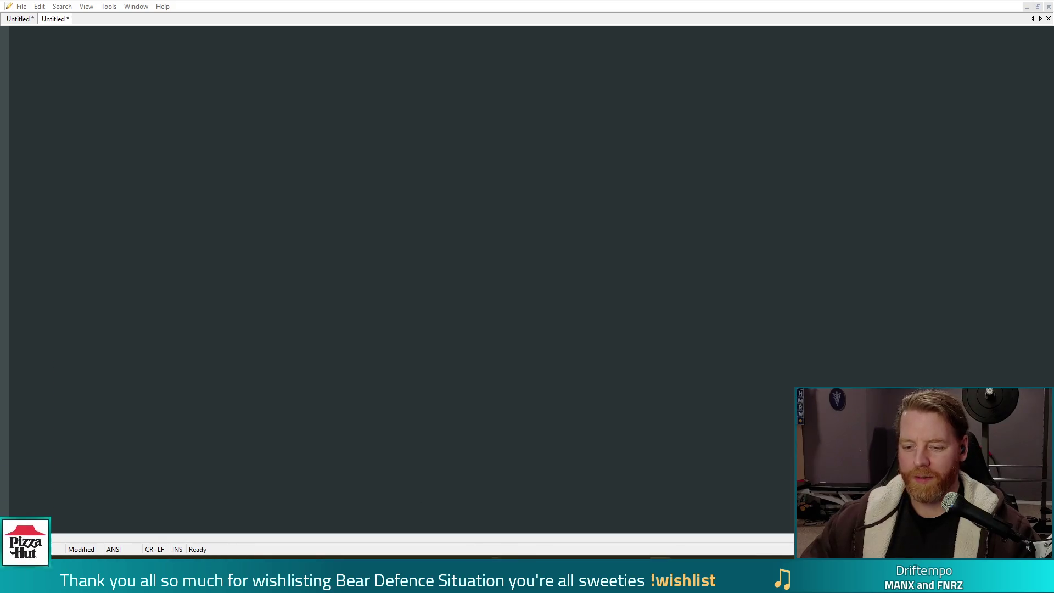
pyautogui.moveTo(456, 574)
pyautogui.click(431, 511)
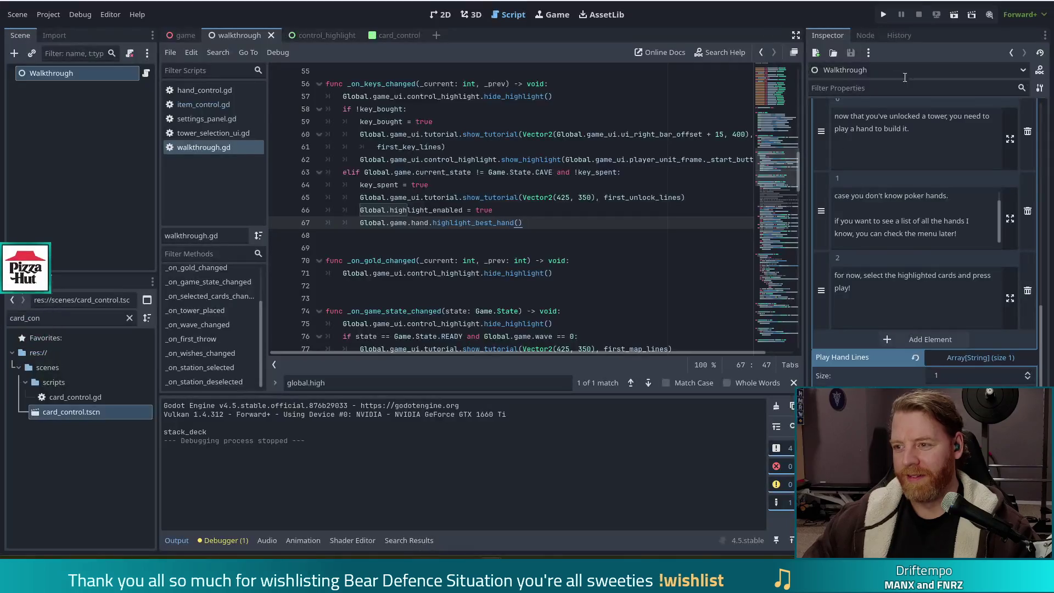
pyautogui.press('F5')
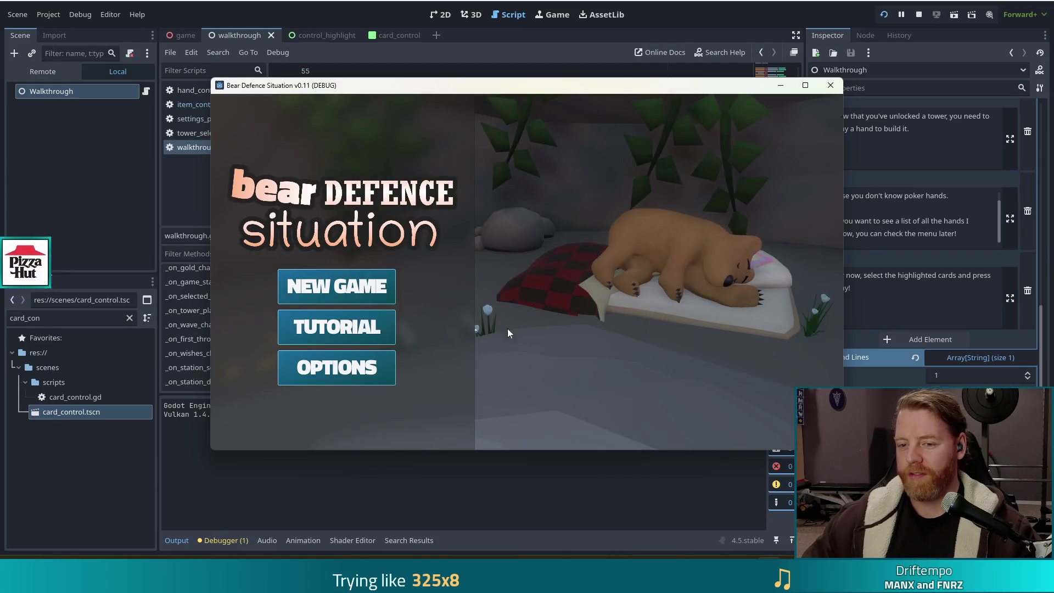
# Play the tutorial dialogs through to the shop step, then switch to the control_highlight scene.
pyautogui.click(351, 330)
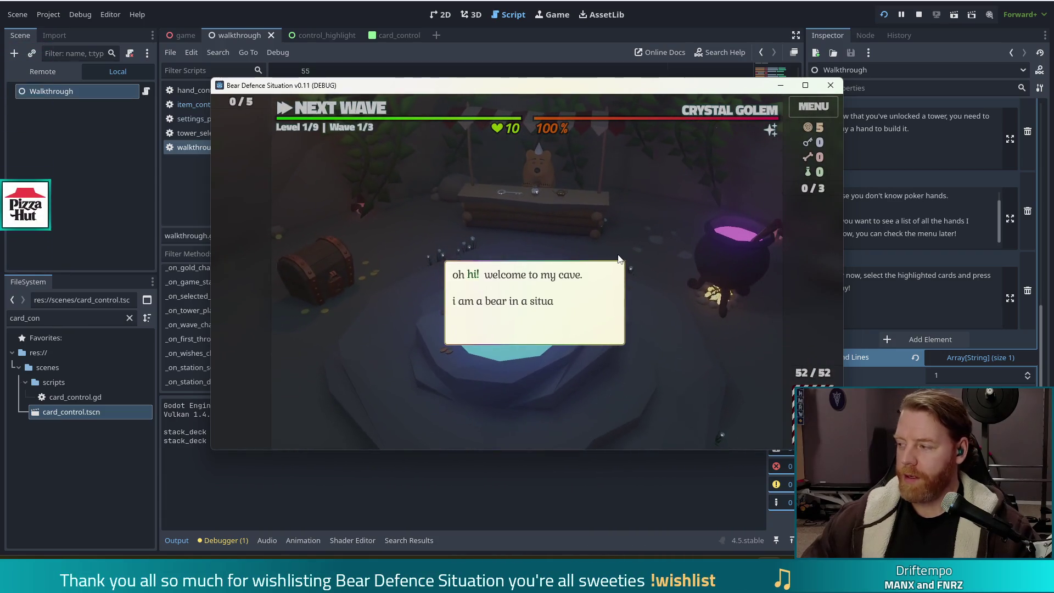
pyautogui.click(654, 247)
pyautogui.click(648, 229)
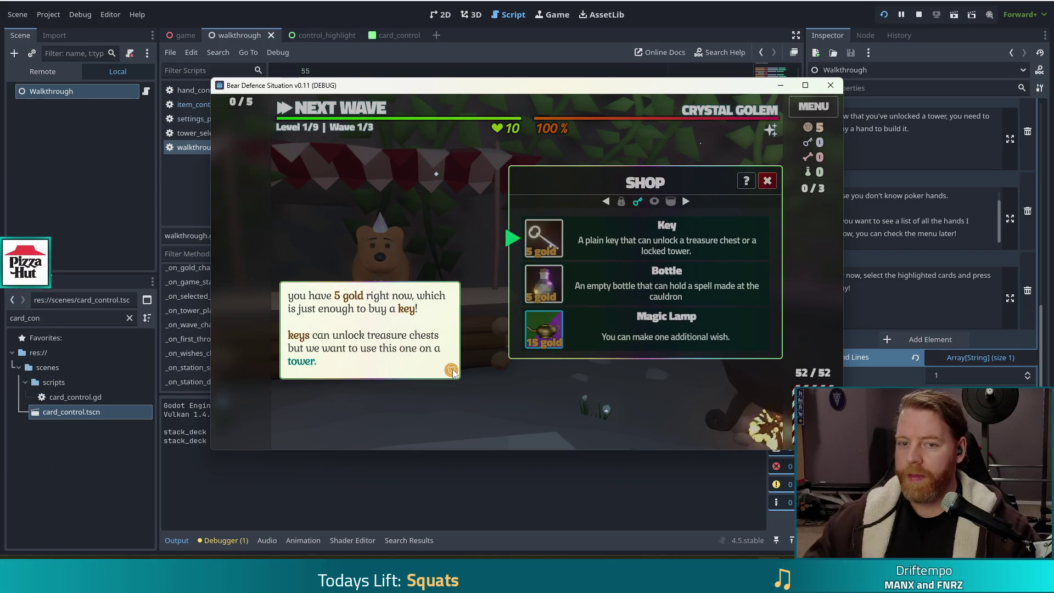
pyautogui.click(330, 38)
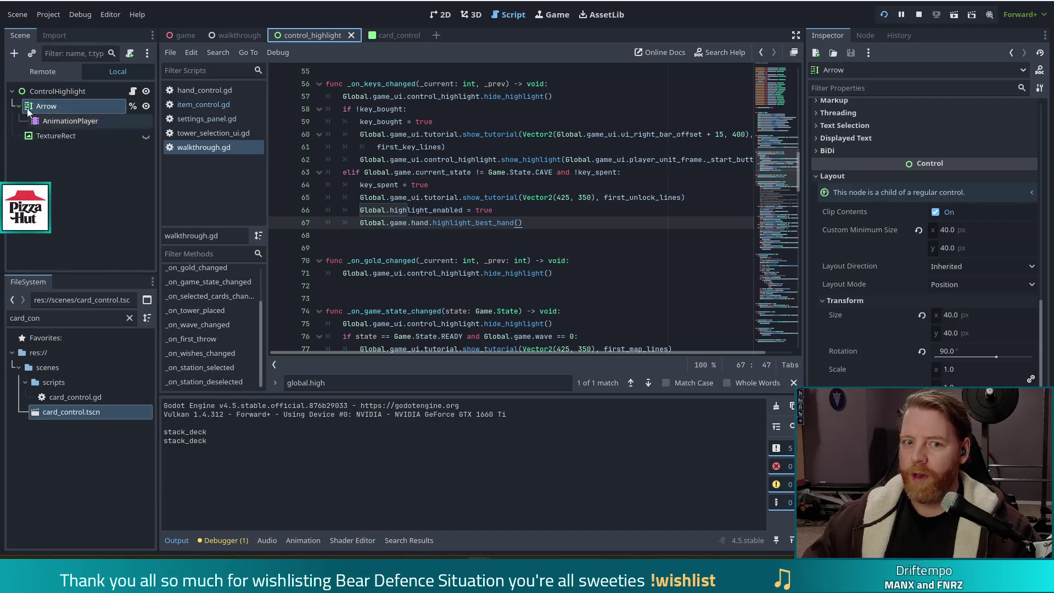
# Select the ControlHighlight root node and view its arrow in the 2D editor.
pyautogui.click(49, 94)
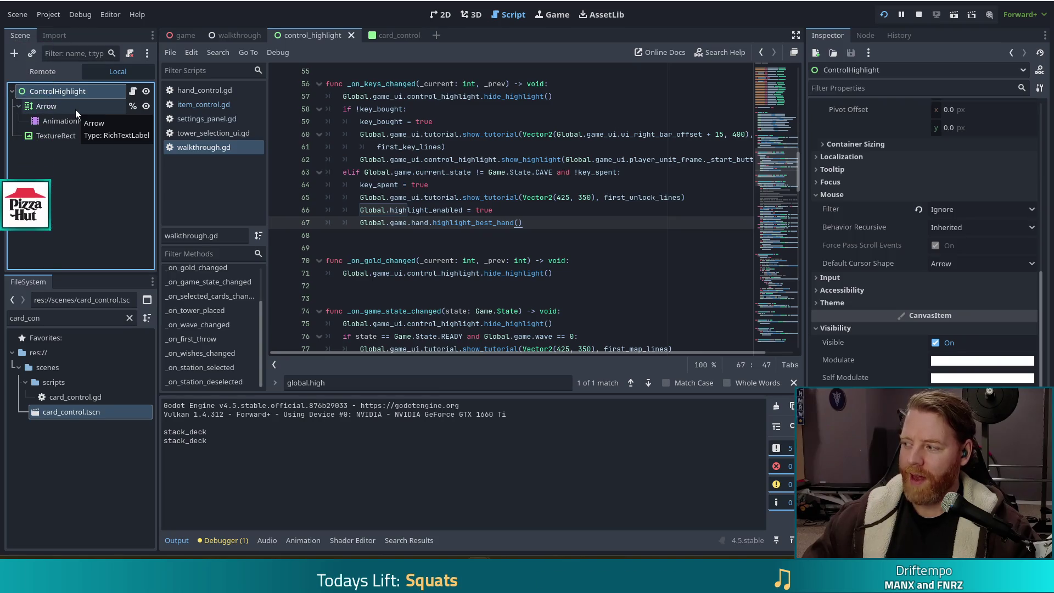
pyautogui.click(440, 14)
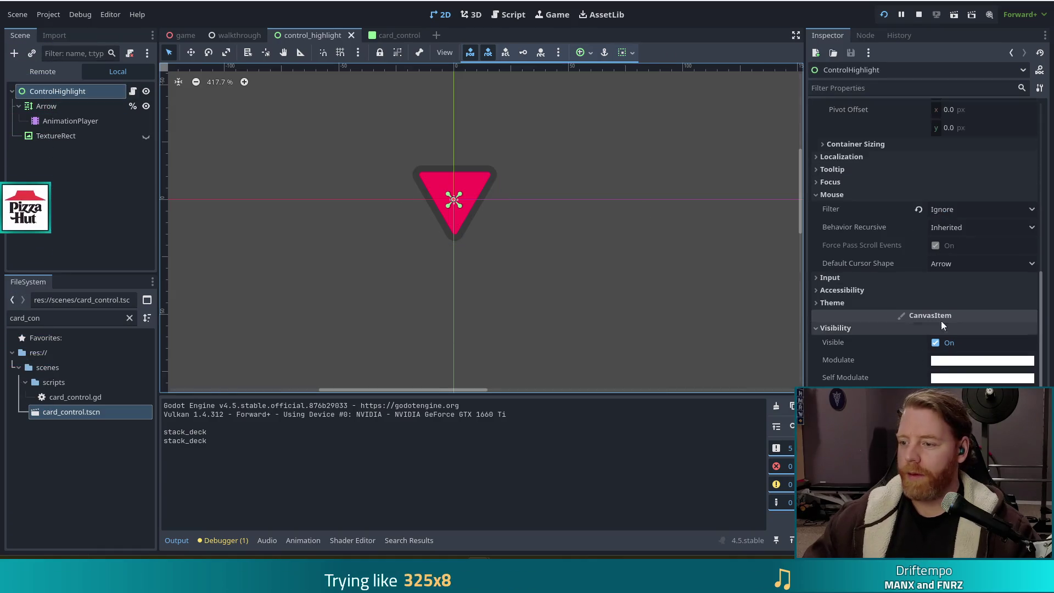
# Filter the Inspector to 'rota' and test a ControlHighlight rotation, then undo it to 0°.
pyautogui.scroll(-3, 936, 264)
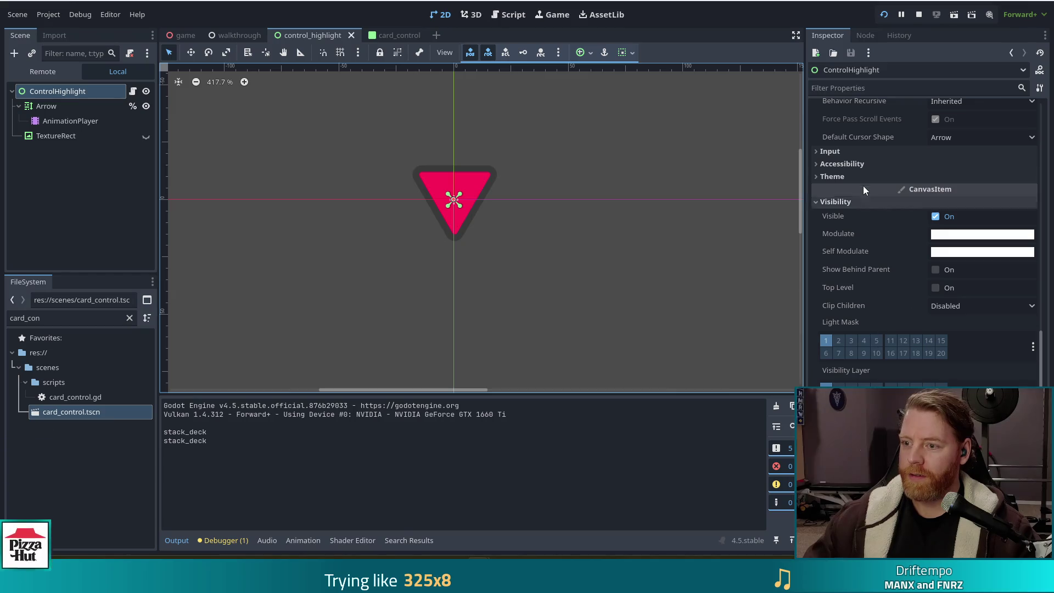
pyautogui.scroll(1, 884, 274)
pyautogui.scroll(-1, 884, 274)
pyautogui.click(877, 86)
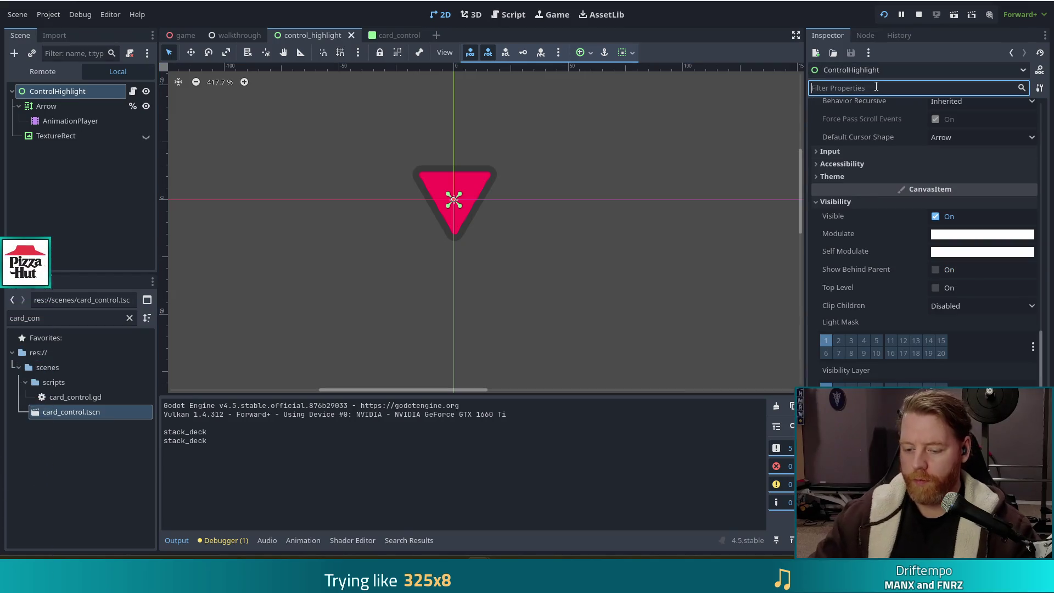
pyautogui.write('rorati')
pyautogui.press('BackSpace')
pyautogui.press('BackSpace')
pyautogui.press('BackSpace')
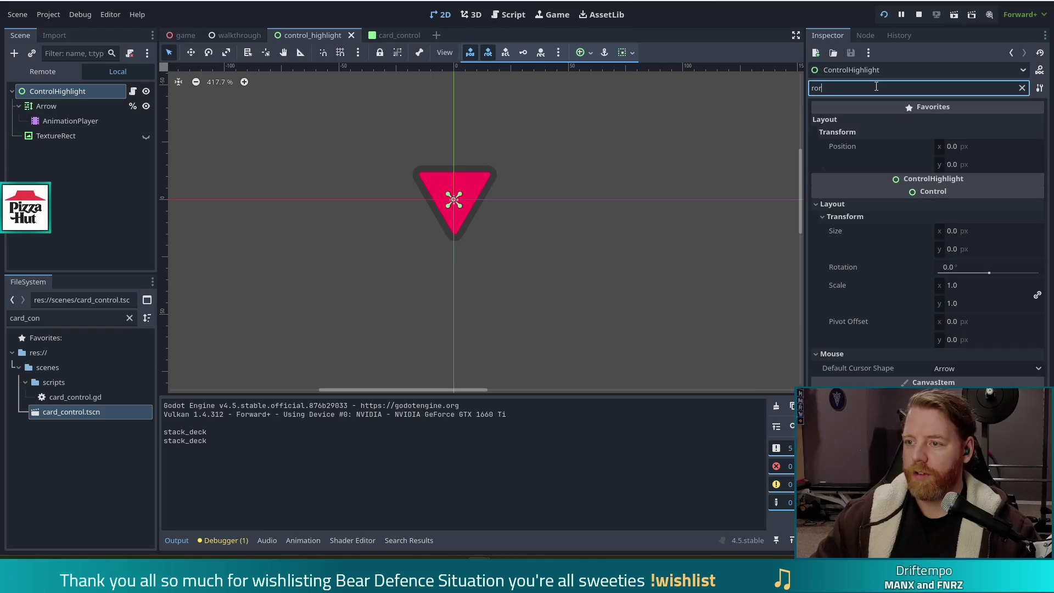
pyautogui.write('ta')
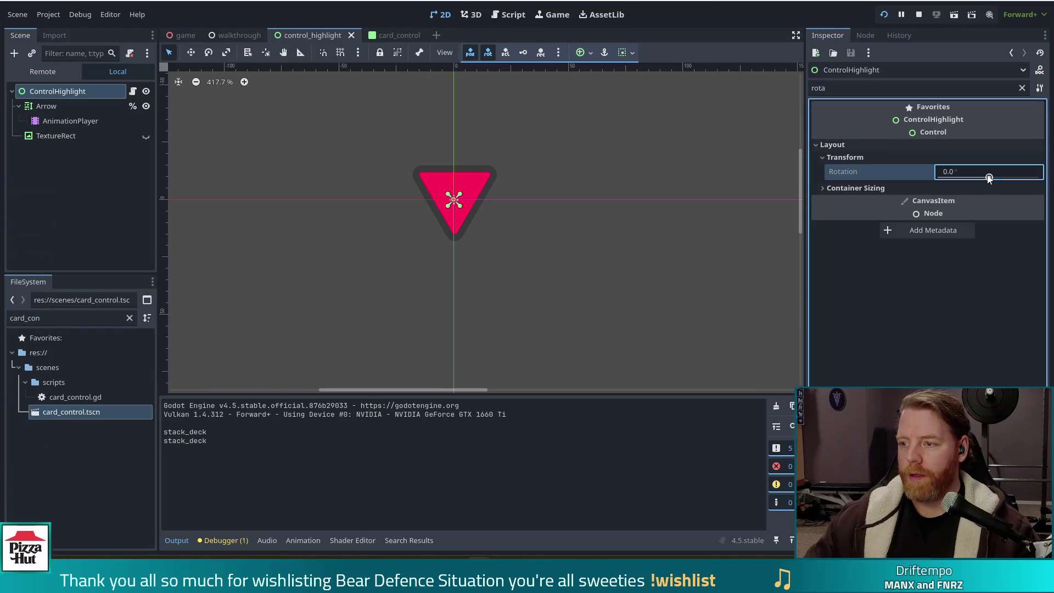
pyautogui.moveTo(955, 173)
pyautogui.mouseDown()
pyautogui.moveTo(939, 172)
pyautogui.moveTo(995, 174)
pyautogui.moveTo(977, 181)
pyautogui.mouseUp()
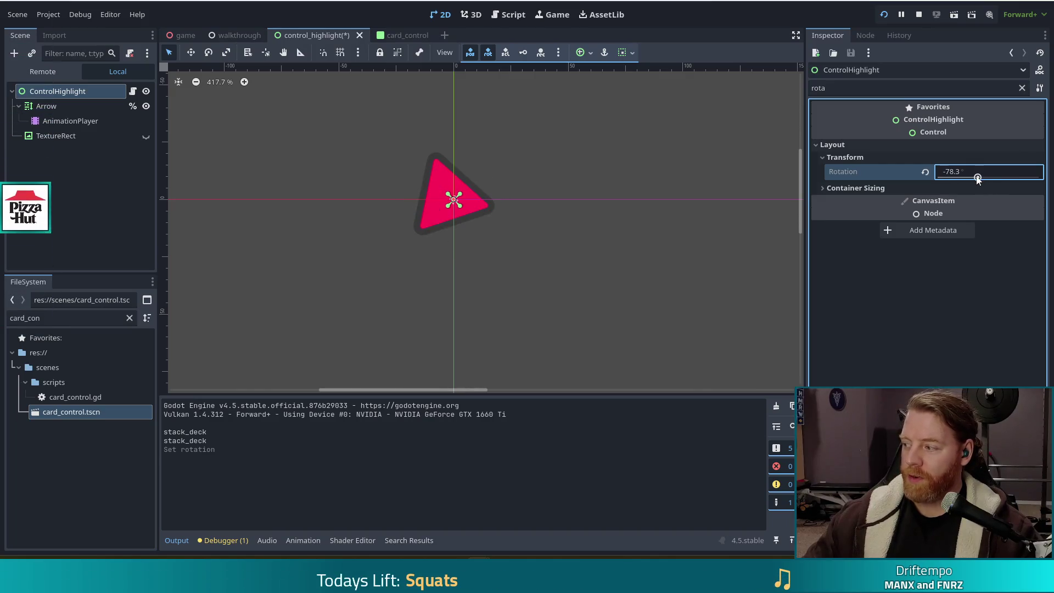
pyautogui.hotkey('ctrl', 'z')
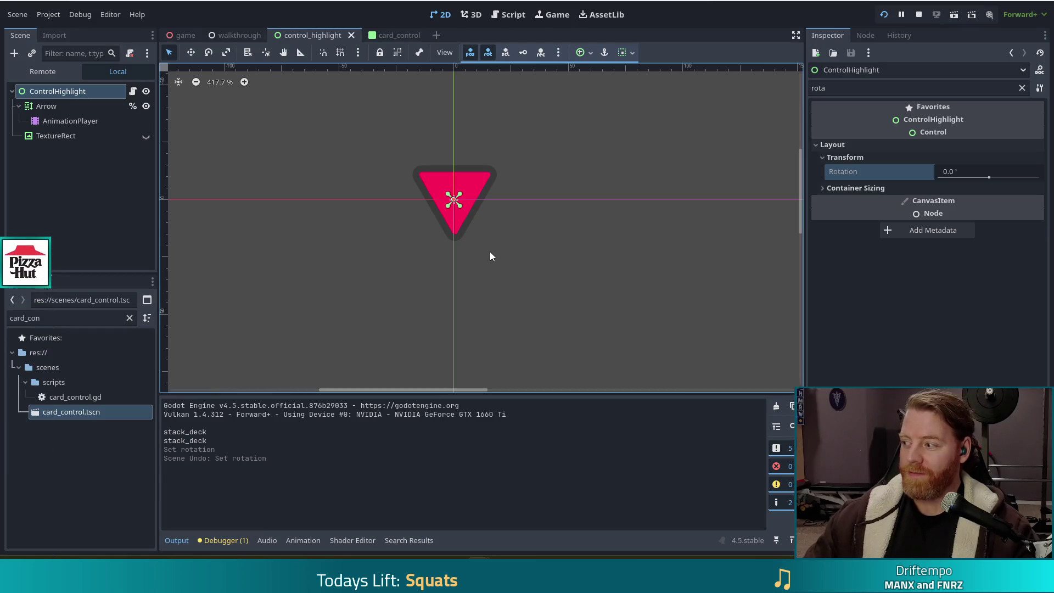
# Move the Arrow up-left to (-75, -28) and rotate ControlHighlight to -157.5° around the pivot.
pyautogui.click(429, 181)
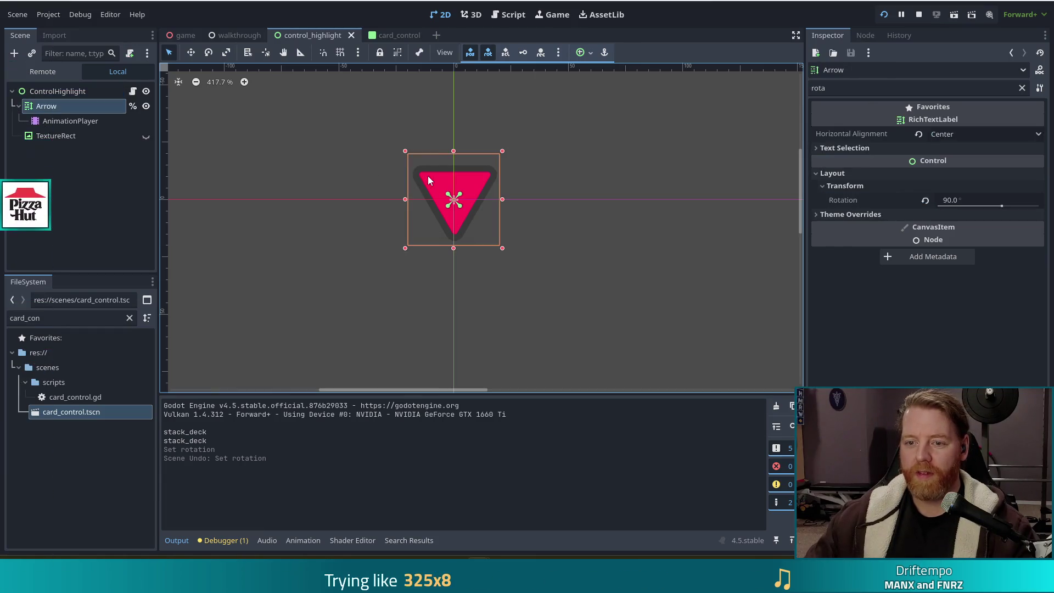
pyautogui.moveTo(429, 181); pyautogui.dragTo(303, 162)
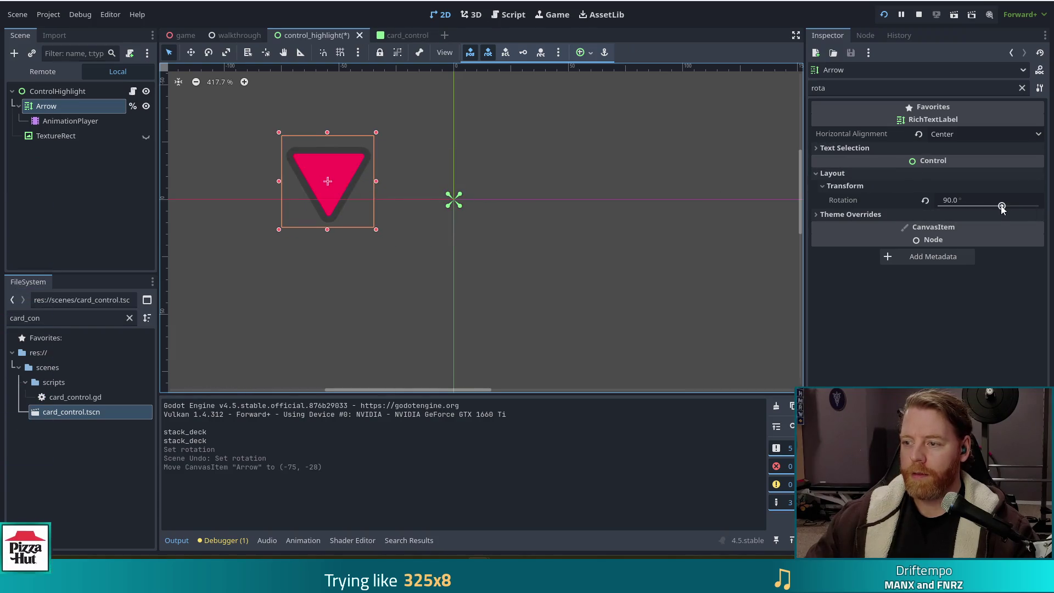
pyautogui.moveTo(1001, 207)
pyautogui.mouseDown()
pyautogui.moveTo(976, 207)
pyautogui.moveTo(1004, 208)
pyautogui.mouseUp()
pyautogui.hotkey('ctrl', 'z')
pyautogui.click(673, 185)
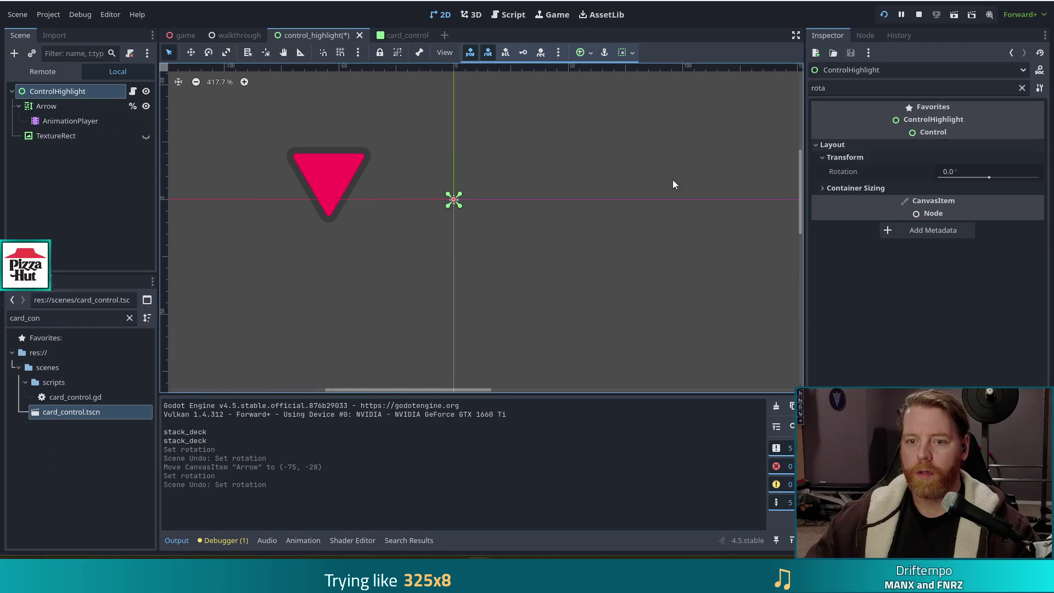
pyautogui.moveTo(976, 174)
pyautogui.mouseDown()
pyautogui.moveTo(901, 173)
pyautogui.moveTo(968, 182)
pyautogui.mouseUp()
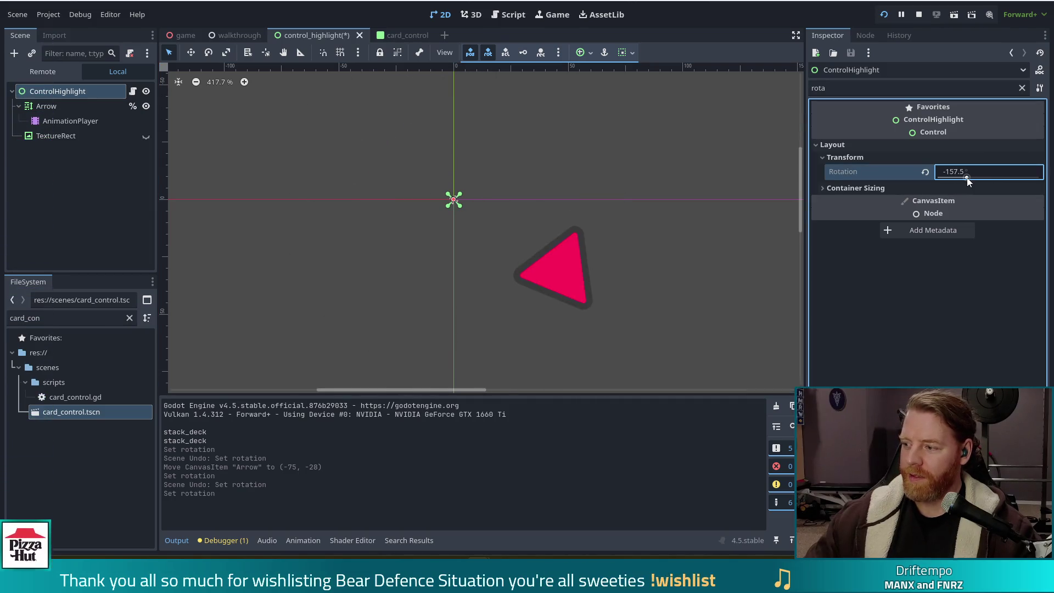
# Undo the rotation and Arrow move so the arrow is centred at 0°, then save the scene.
pyautogui.hotkey('ctrl', 'z')
pyautogui.hotkey('ctrl', 'z')
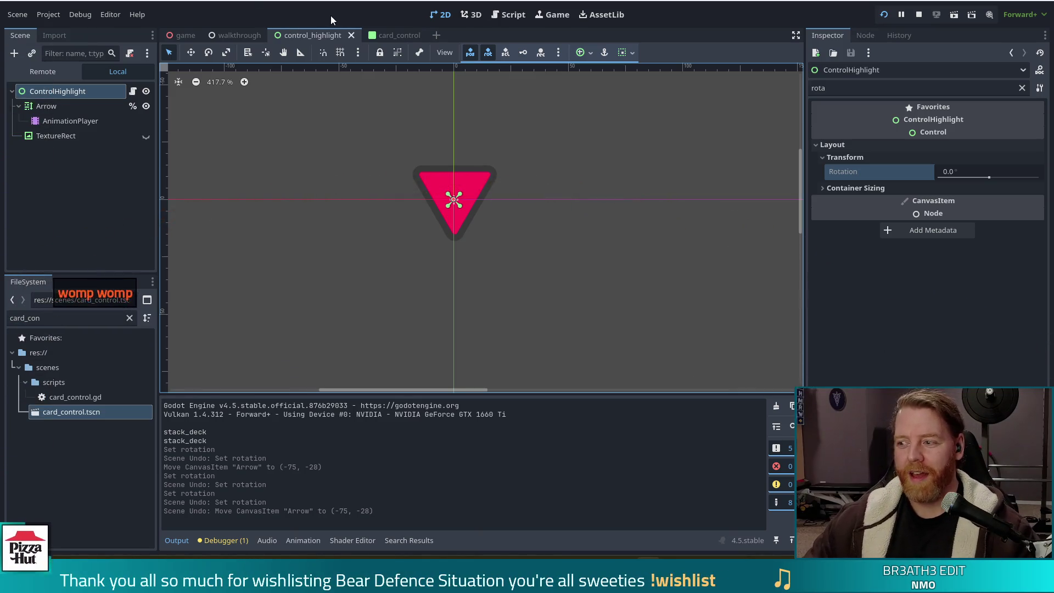
pyautogui.hotkey('ctrl', 's')
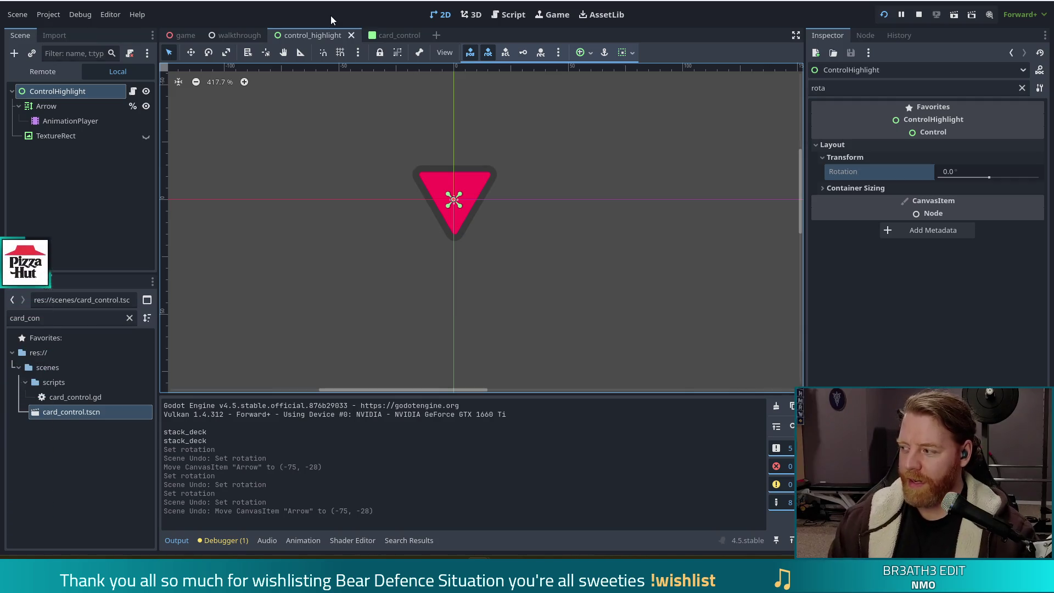